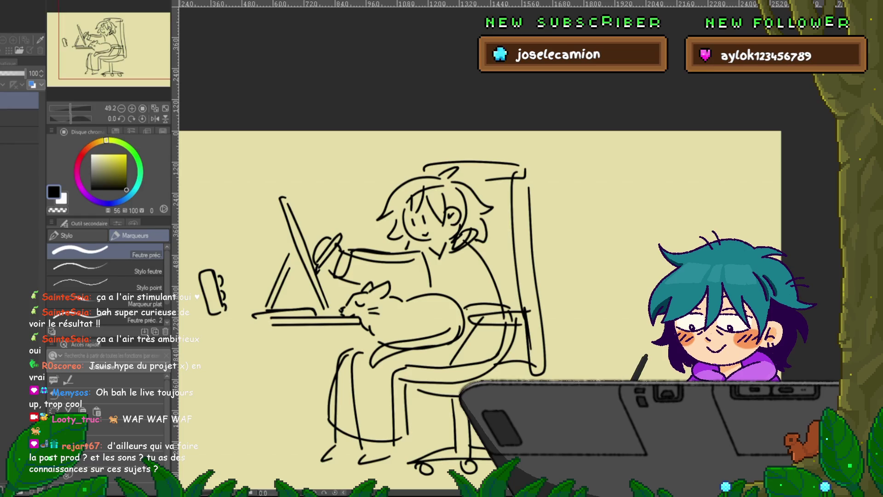
- Switch to the farm scene animation document with Ctrl+Tab
key(ctrl+Tab)
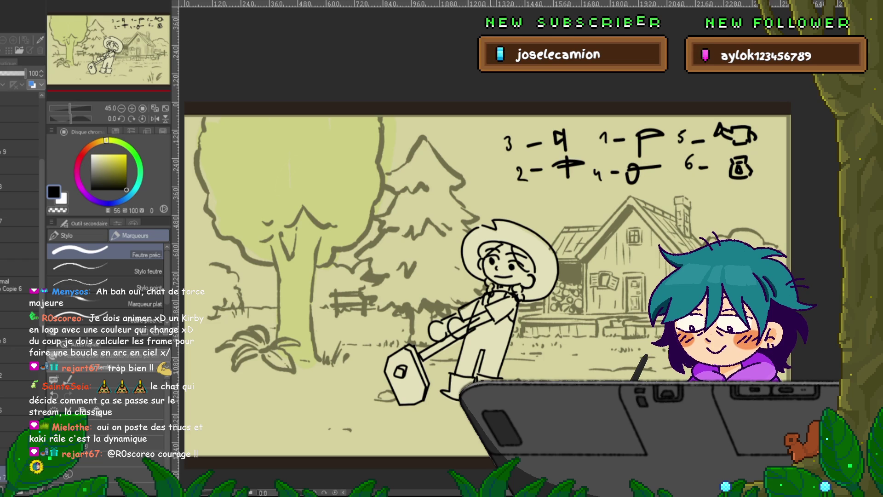
scroll(18, 276, down, 3)
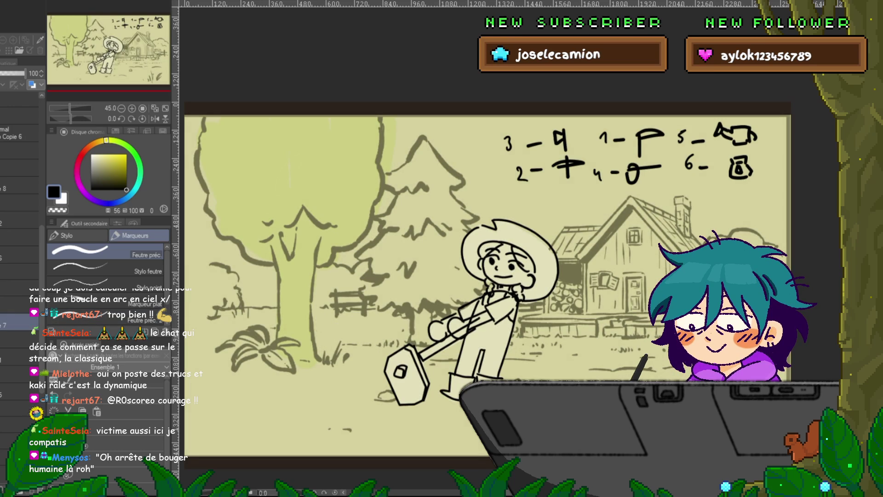
- Step through the timeline frames to locate the farmer's drawn frames
key(Right)
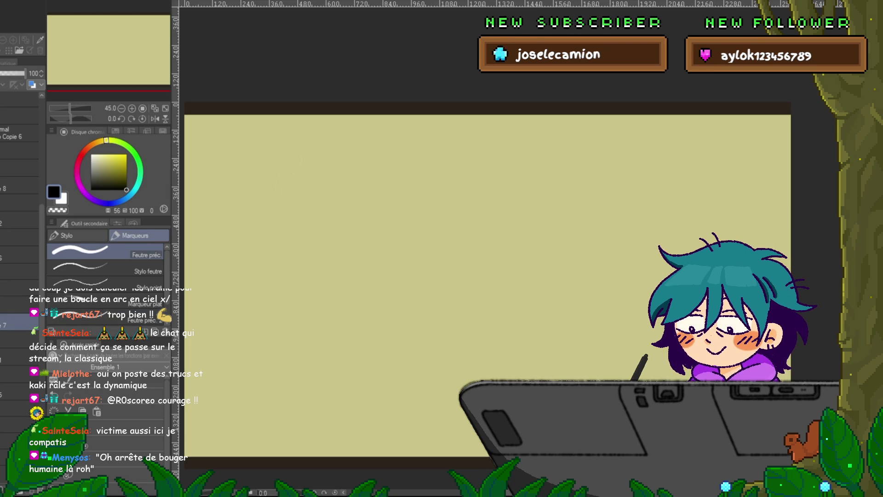
key(Left)
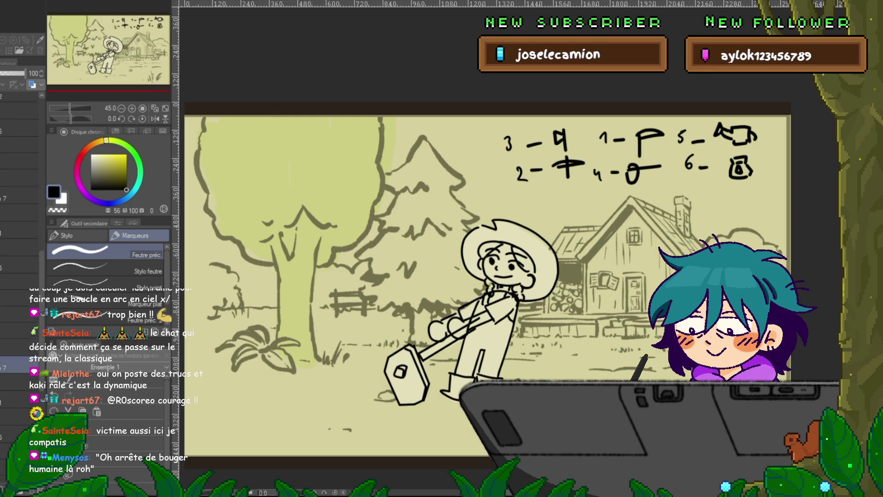
key(Up)
key(Up)
key(Up)
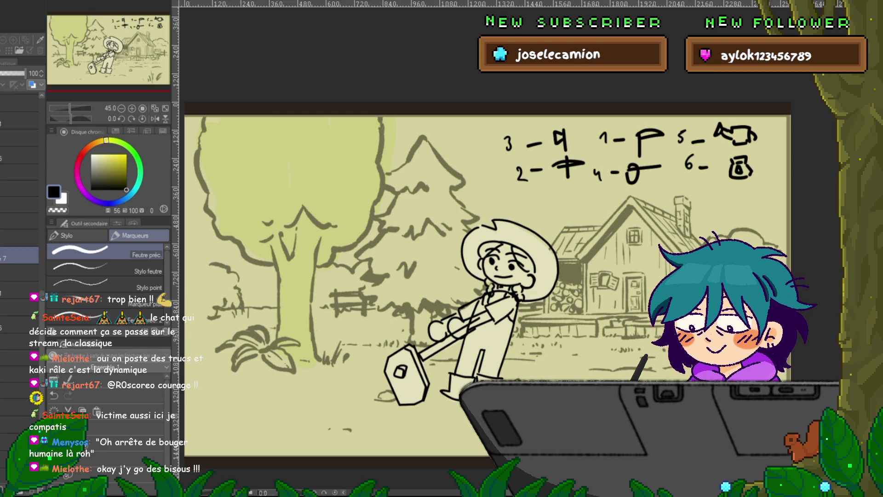
key(shift+Down)
key(shift+Down)
key(shift+Down)
key(Right)
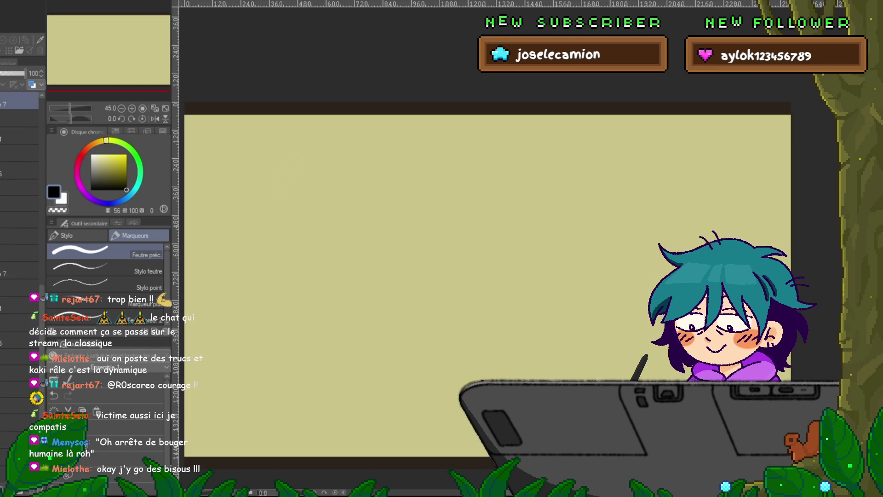
key(Down)
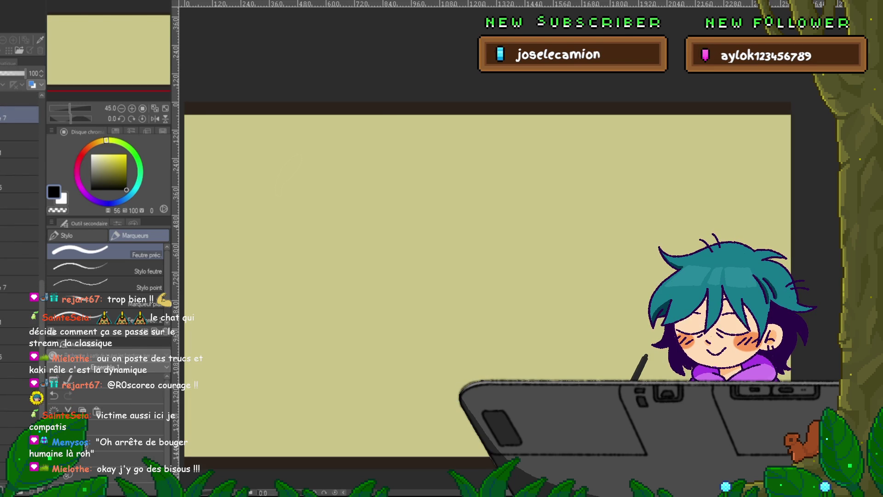
key(Down)
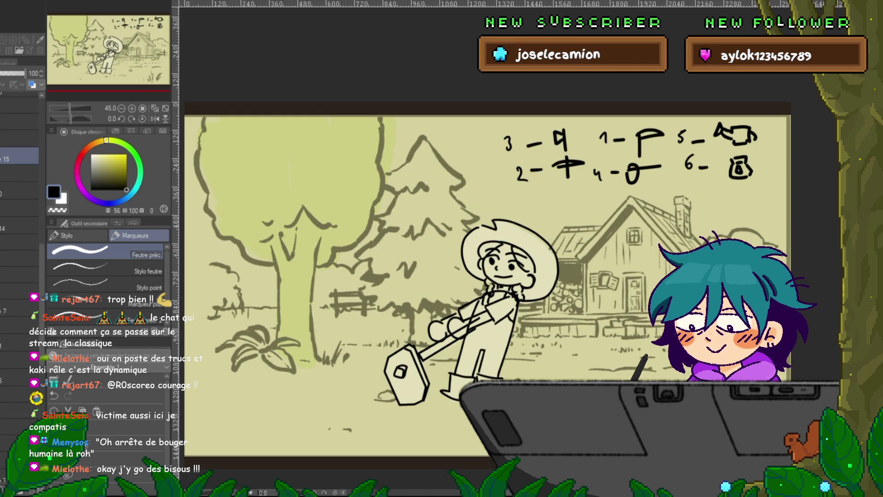
- Compare the farmer's sweeping poses, then select frame 7 at full opacity
click(18, 308)
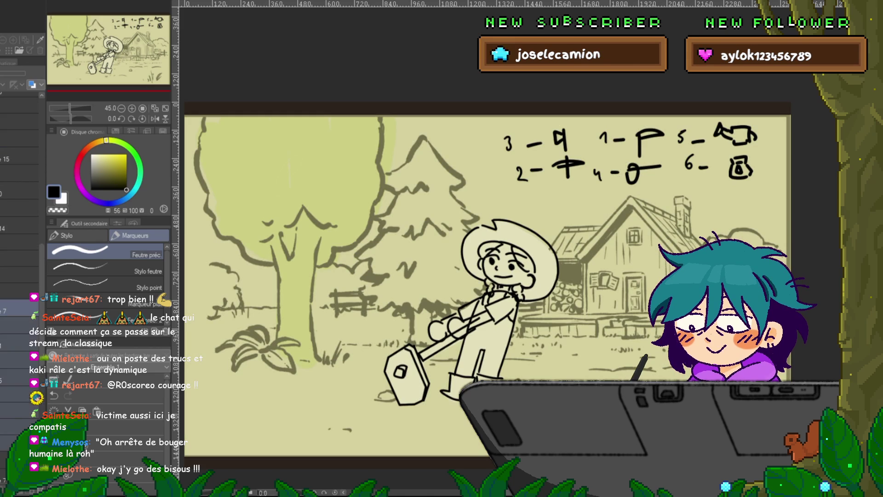
click(18, 290)
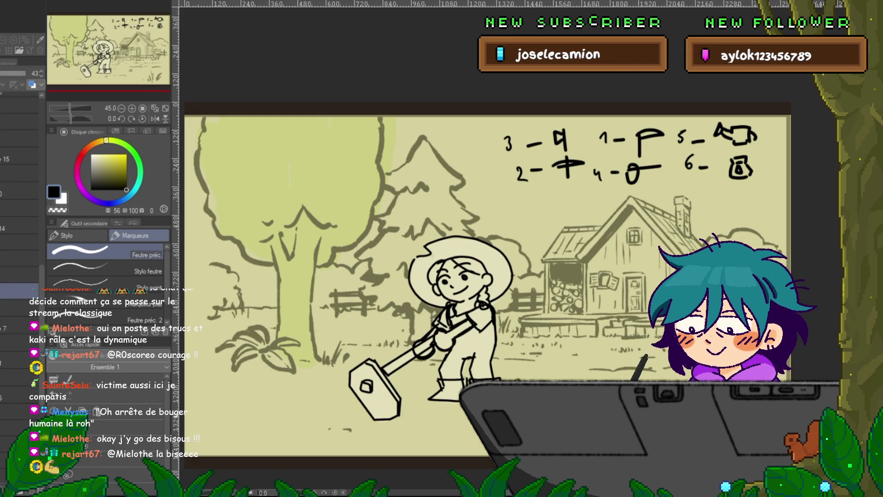
click(18, 276)
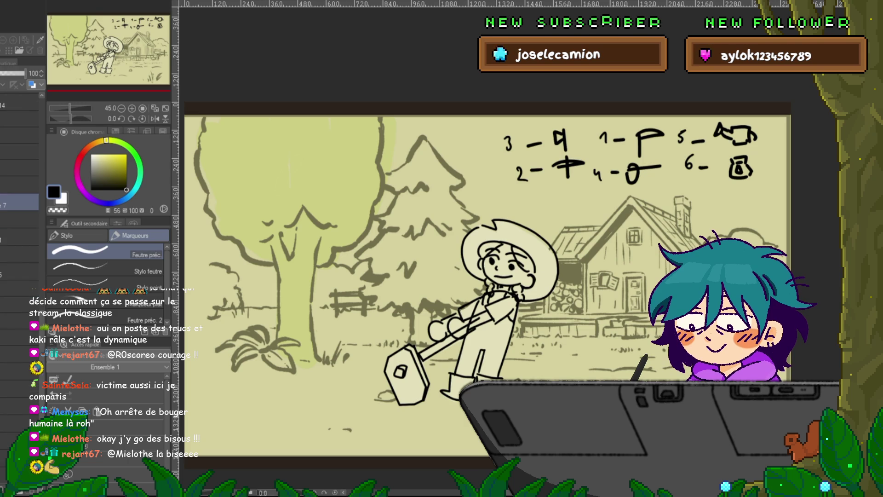
click(18, 205)
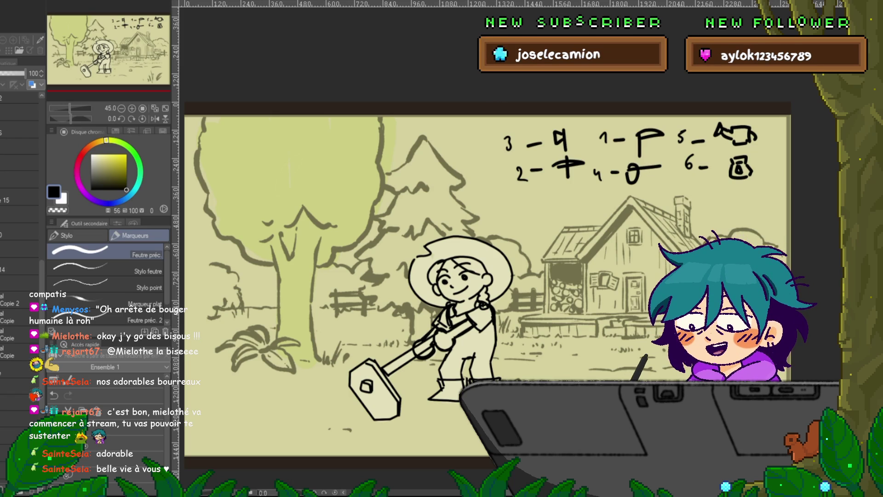
- Play back the animation frames to review the detector sweep
key(space)
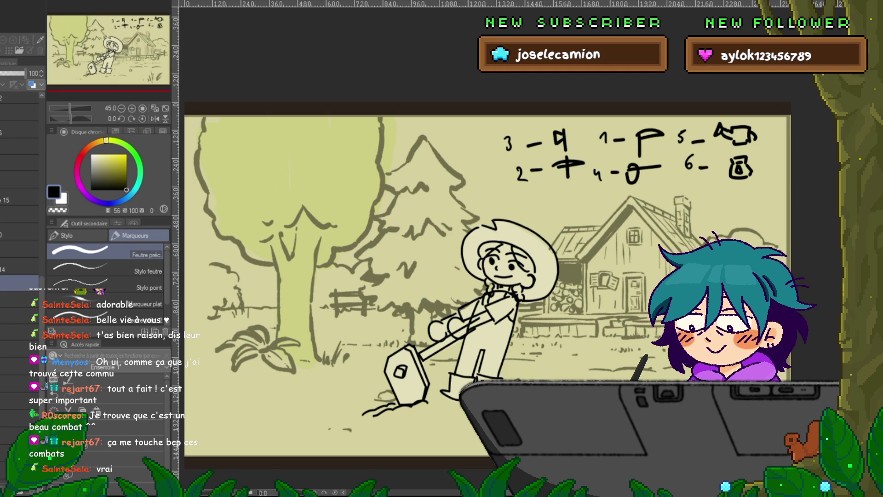
- Preview the farmer's sweeping animation once more
key(space)
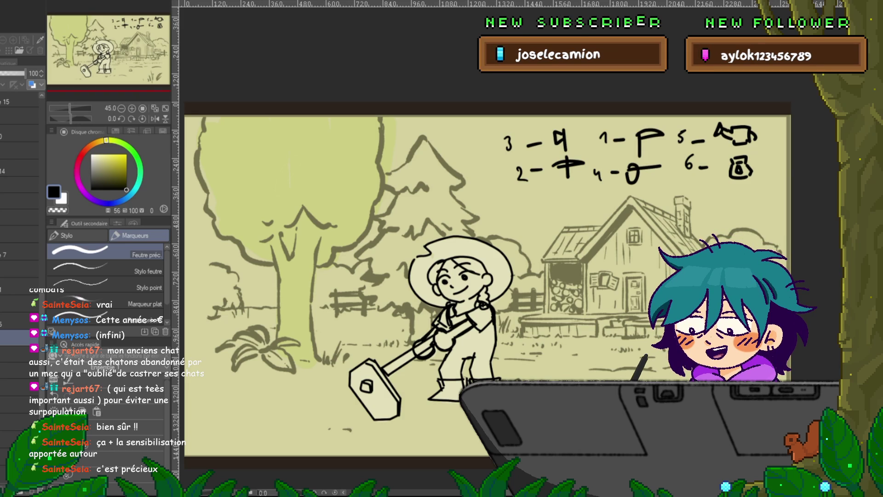
- Paste the Chats des Rues cover, enlarge it and move it toward the canvas centre
key(ctrl+v)
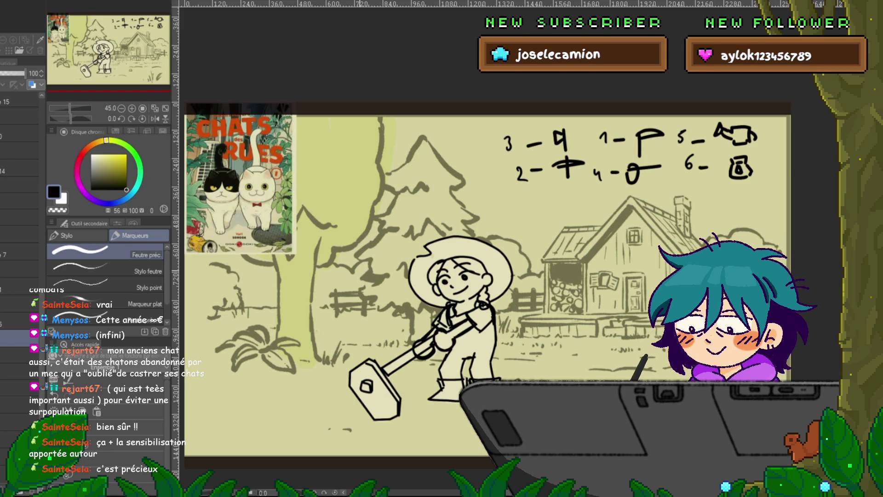
key(ctrl+t)
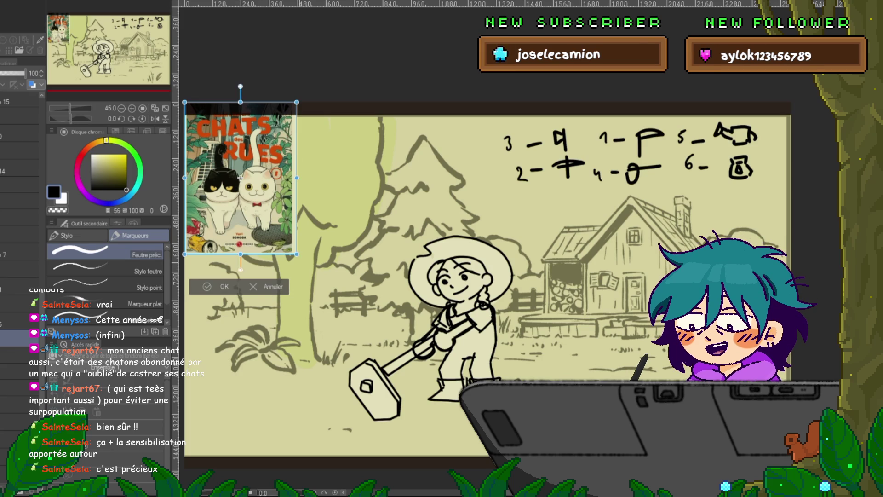
mouse_move(297, 253)
mouse_down()
mouse_move(398, 391)
mouse_move(368, 284)
mouse_up()
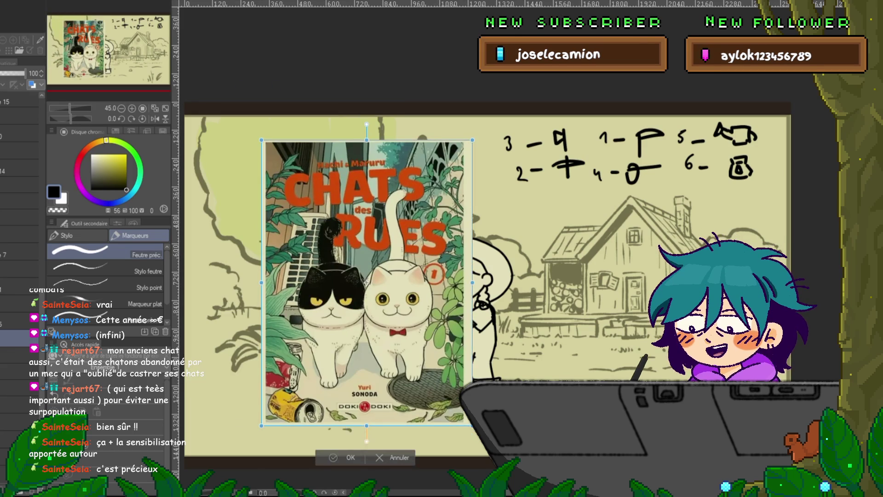
key(Return)
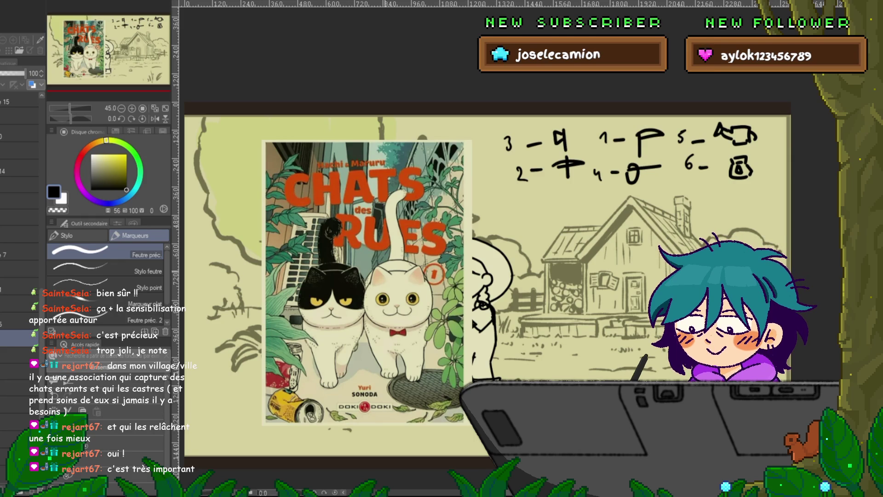
- Delete the pasted Chats des Rues cover, checking it stays gone after undo and redo
key(Delete)
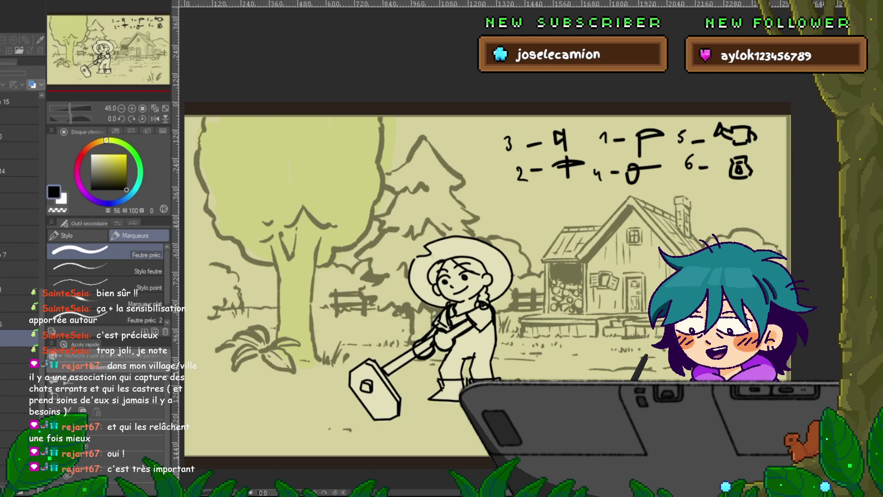
key(ctrl+z)
key(ctrl+y)
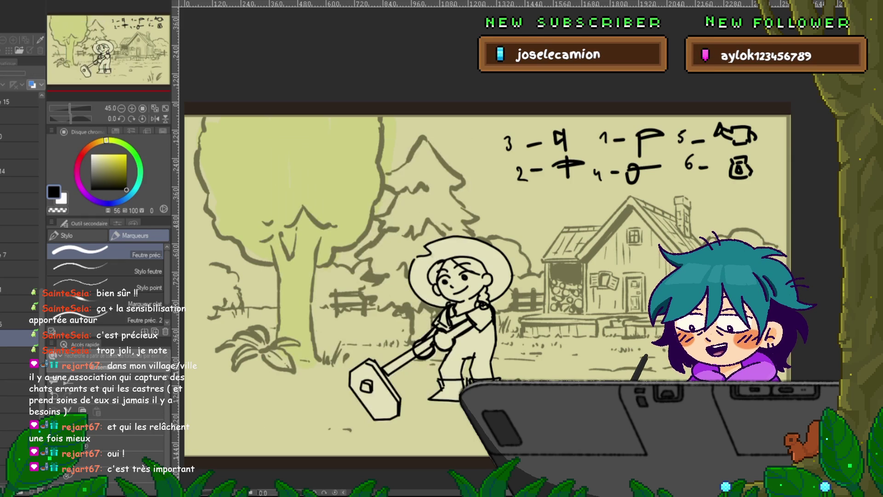